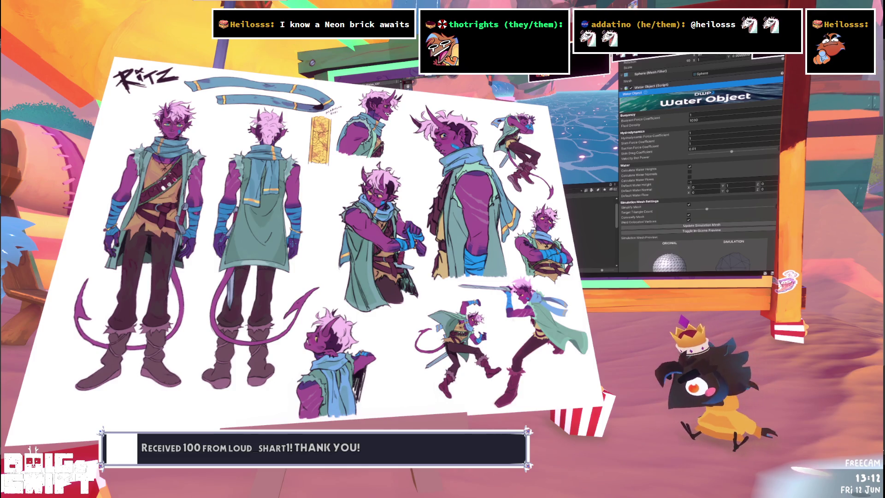
- Scroll through the Water Object's buoyancy and simulation settings in the Inspector and back up
scroll(665, 144, "down", 3)
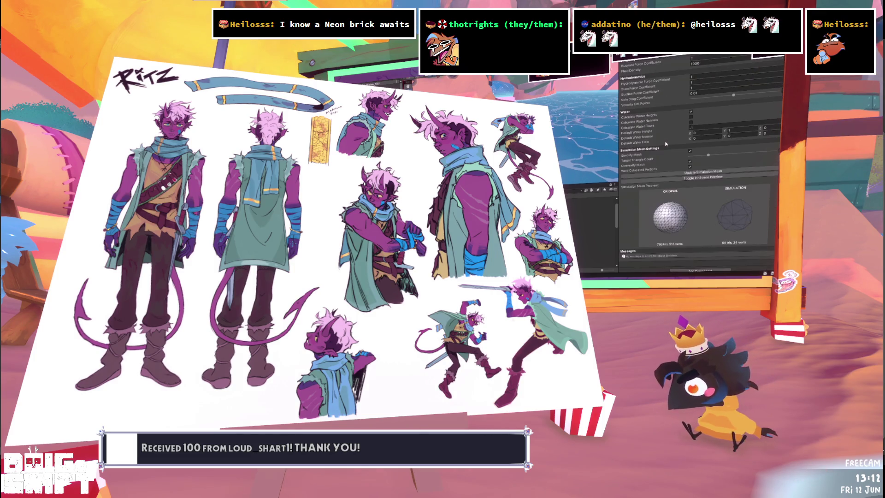
scroll(668, 140, "up", 4)
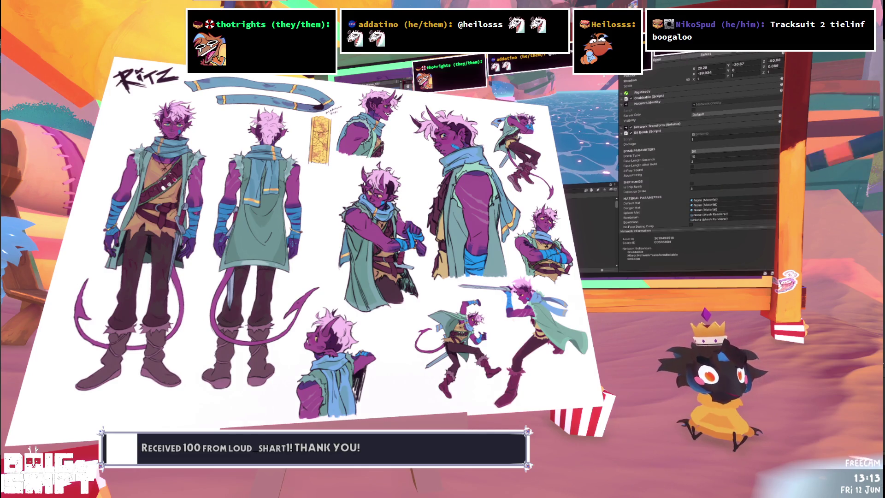
- Collapse the Bit Bomb (Script) component on the bomb object
left_click(623, 133)
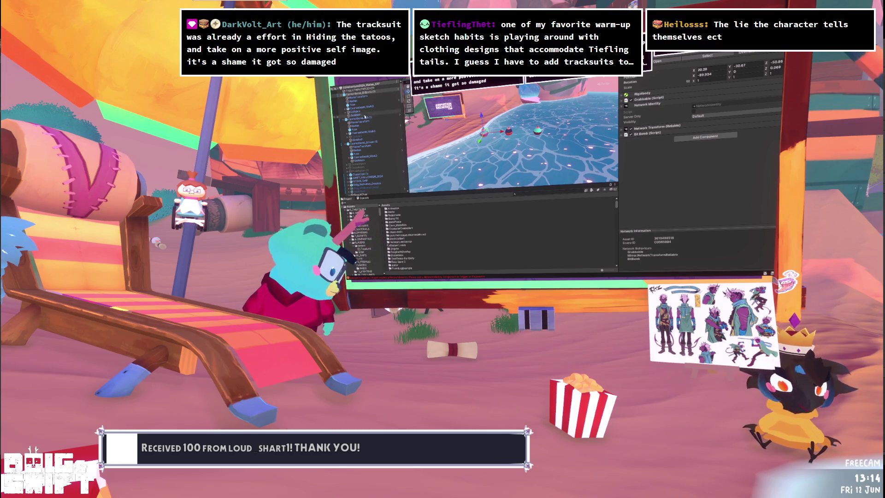
- Inspect the Cannon Bomb object, then the next object with its sphere colliders
left_click(367, 118)
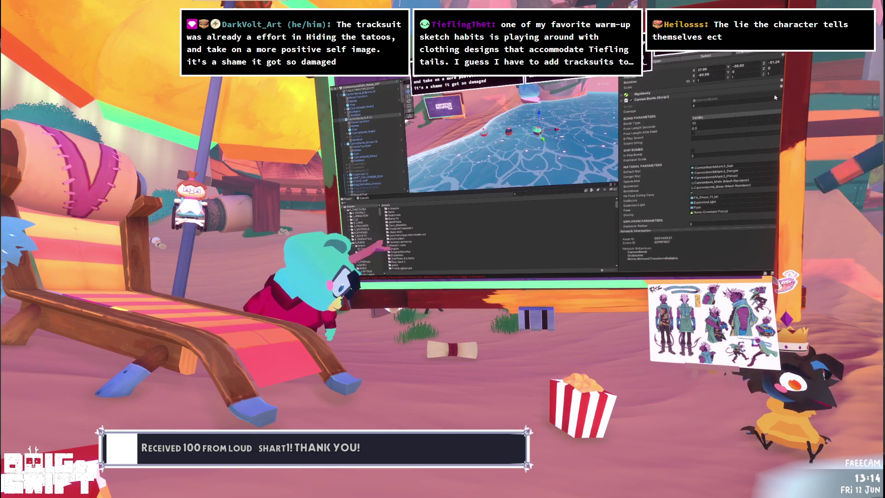
left_click(392, 141)
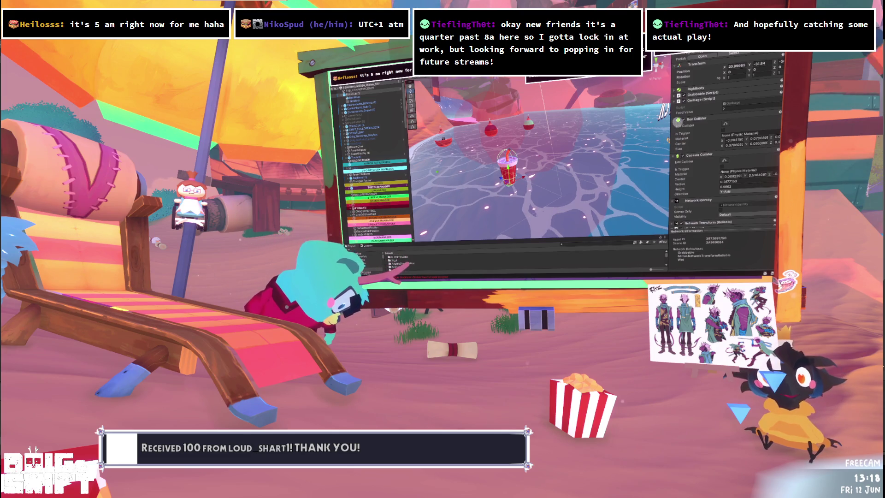
- Expand TWITCHMANAGER in the Hierarchy and select its CHANNELPOINTMANAGER child
key("alt+Tab")
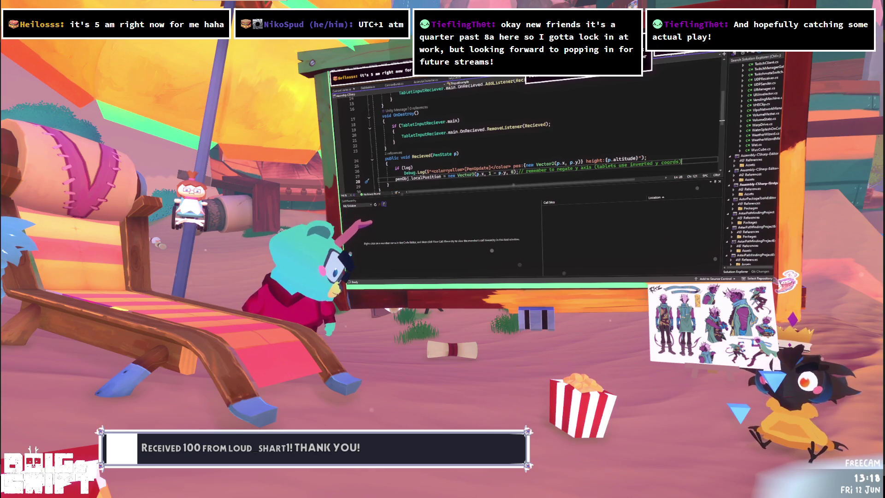
key("alt+Tab")
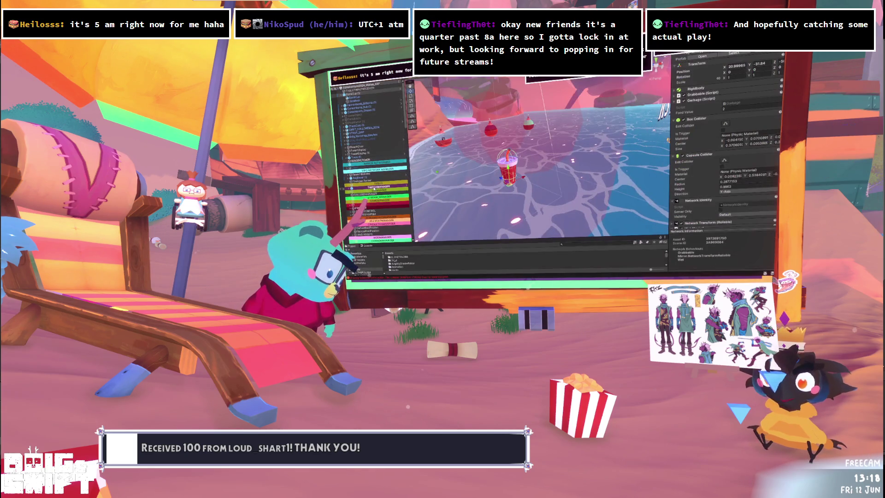
left_click(405, 186)
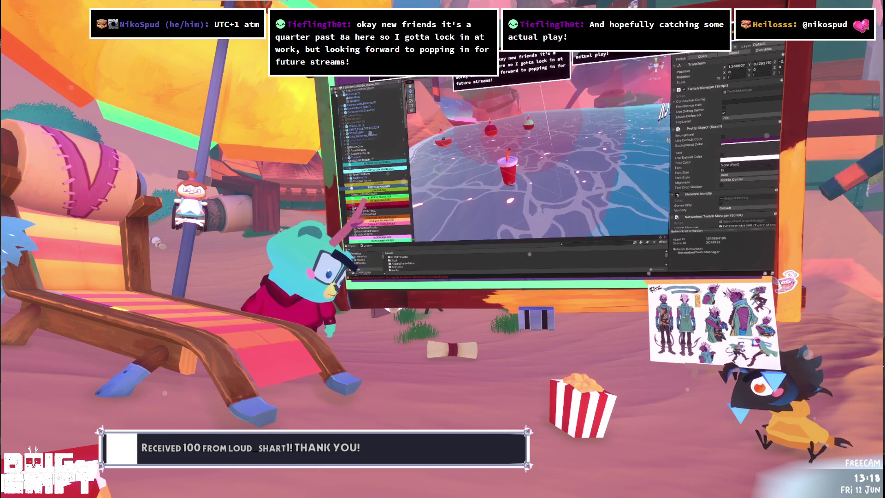
left_click(350, 187)
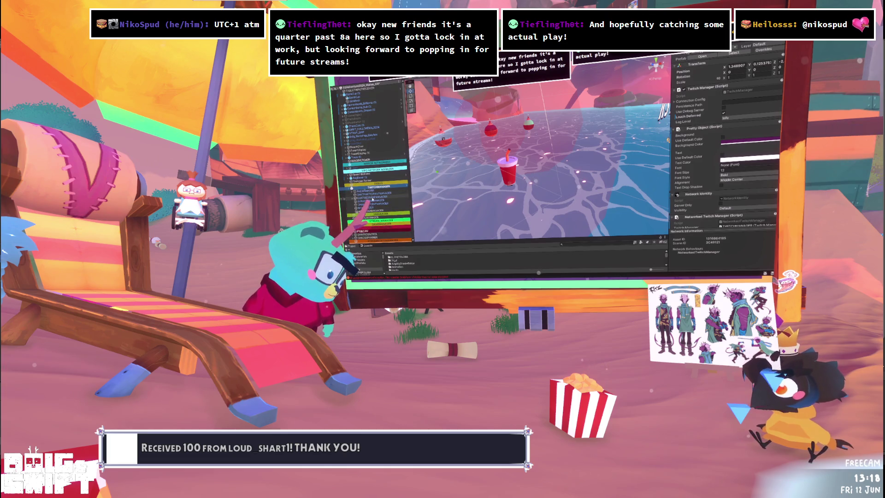
left_click(373, 203)
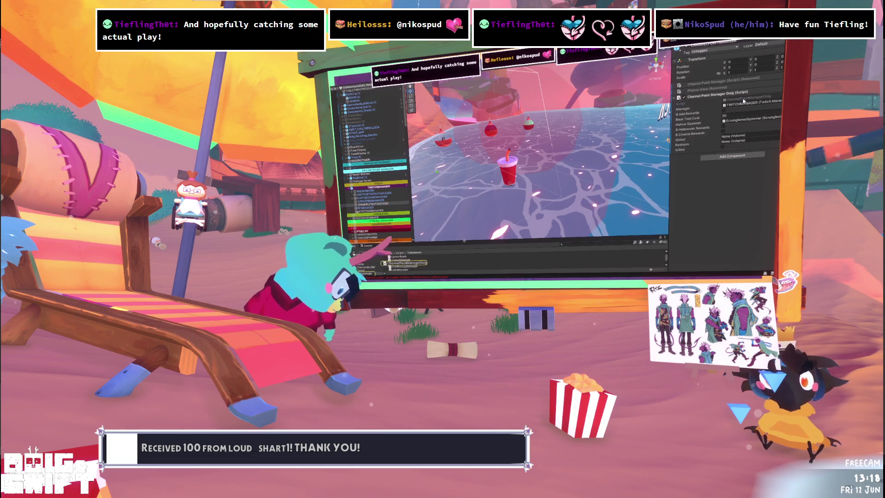
- Open the ChannelPointManagerDoig script and search it for raidrewards
left_click(741, 100)
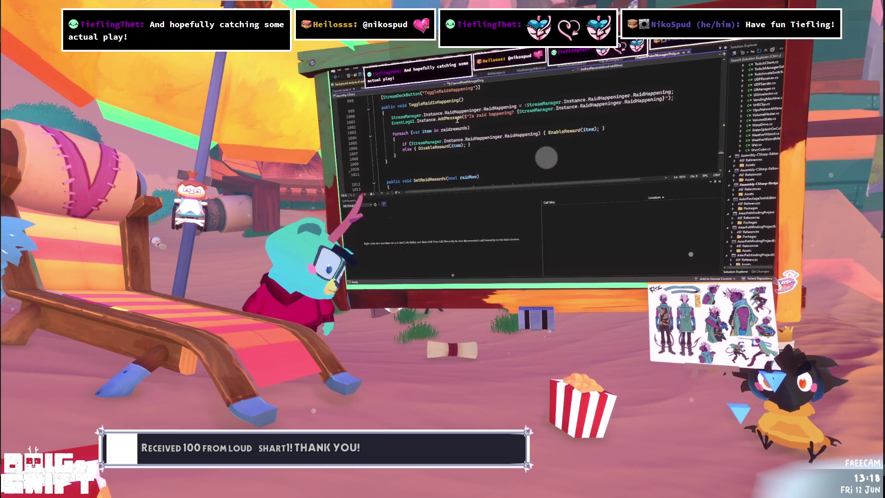
key("ctrl+f")
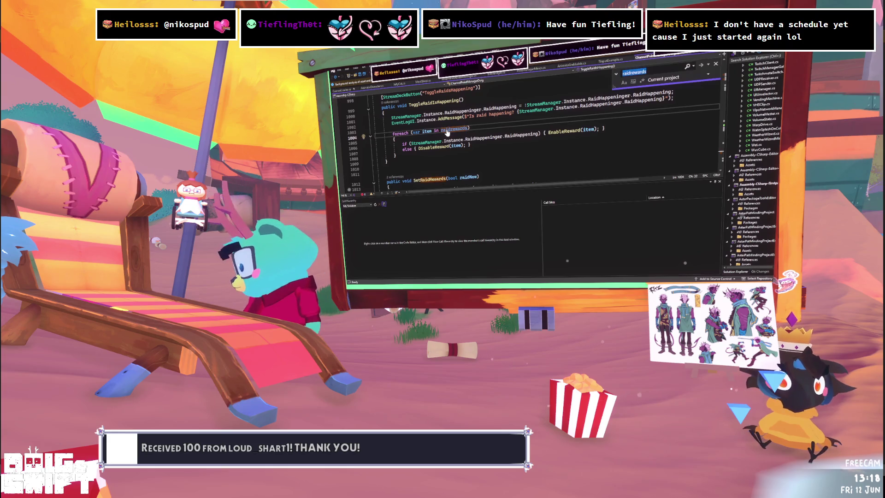
type("dr")
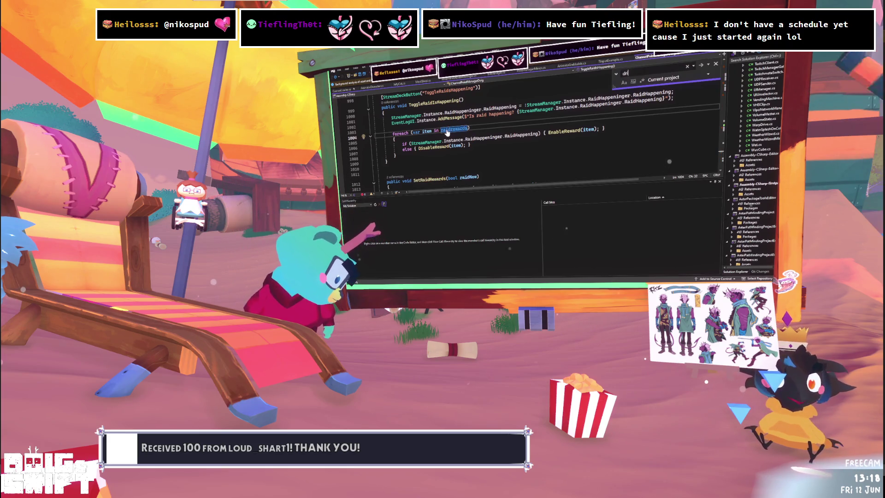
- Trace the ThrowDrink reward from its registration to the ThrowDrinkRedeemed method definition
key("Return")
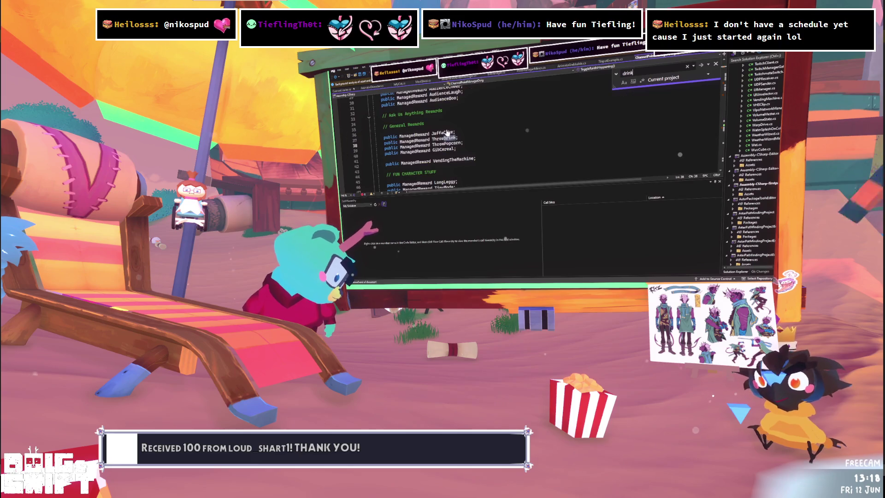
left_click(450, 139)
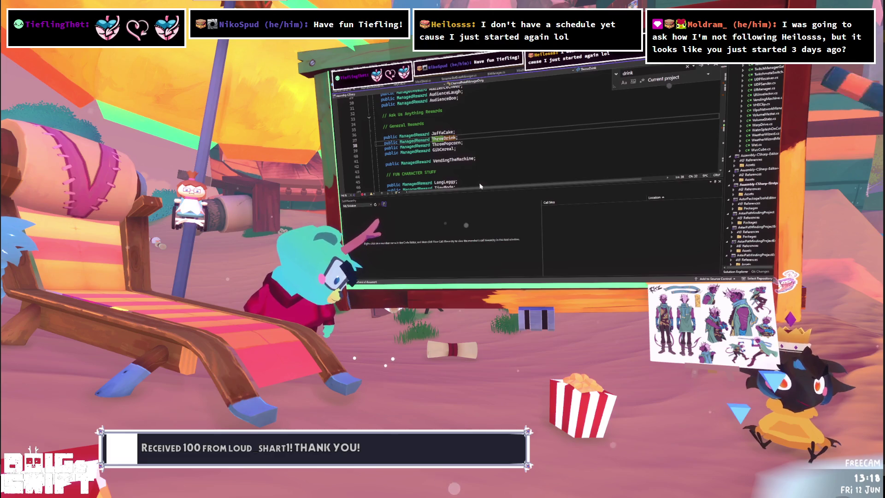
key("shift+F12")
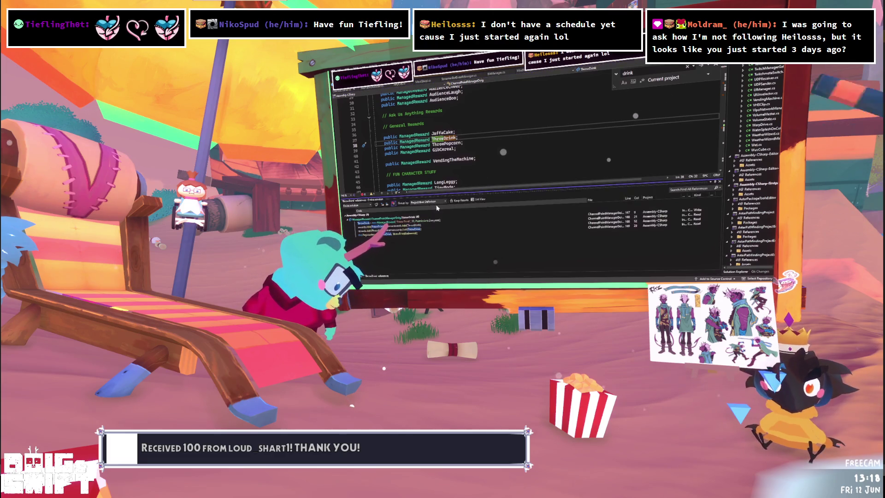
double_click(389, 233)
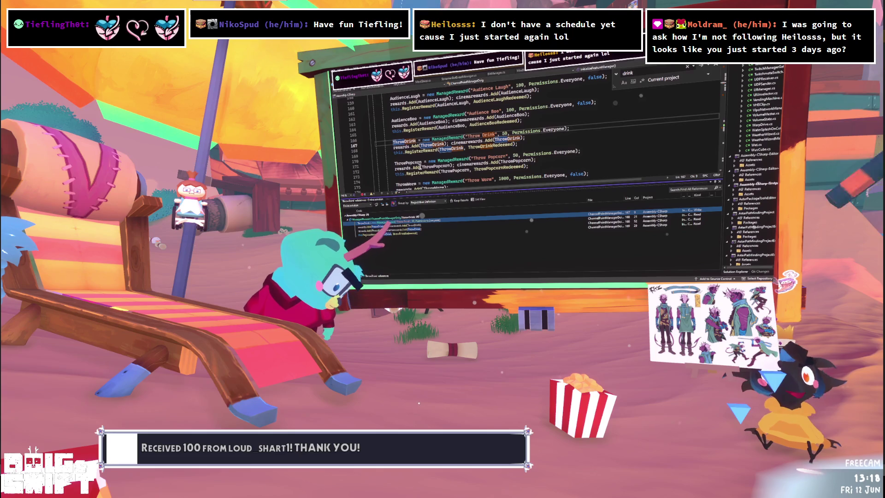
key("F12")
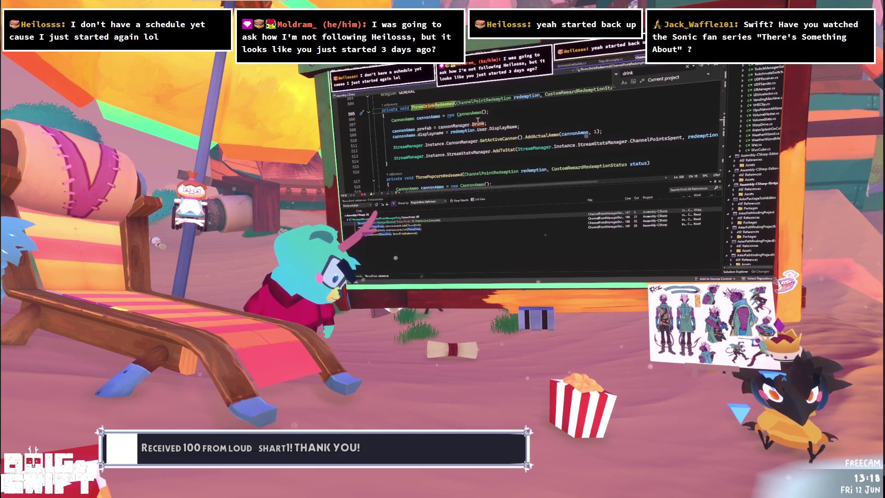
left_click(499, 121)
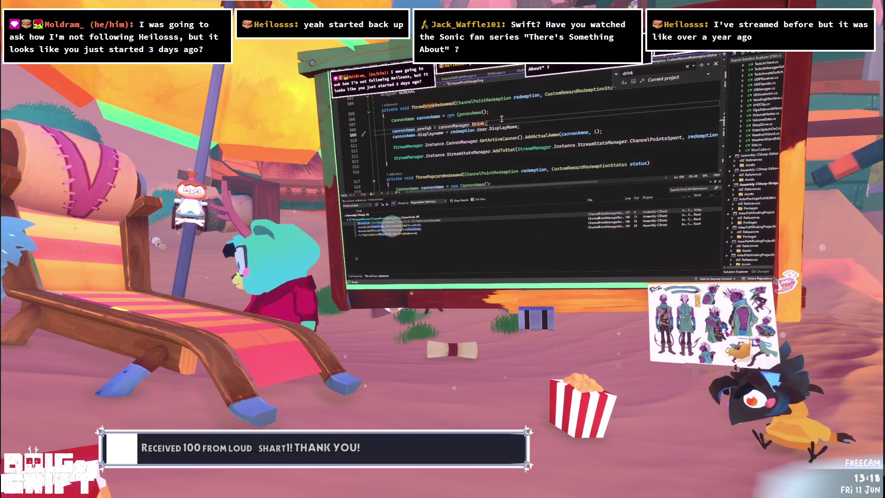
left_click(530, 124)
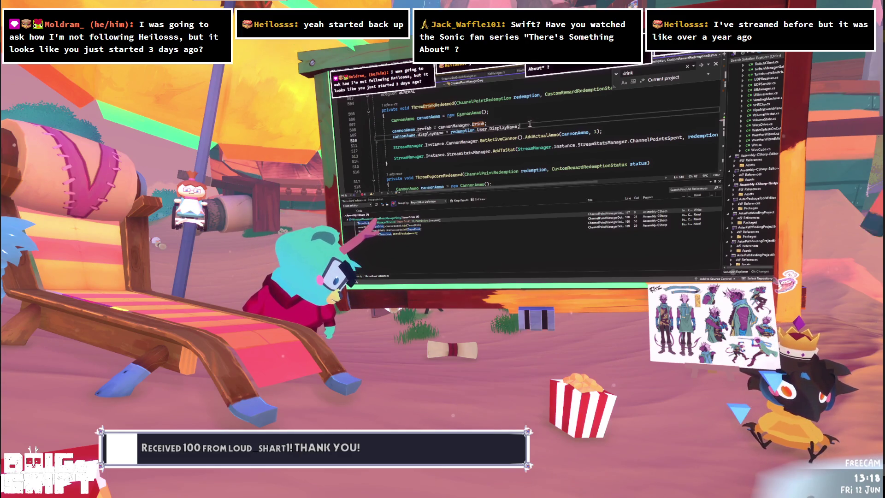
left_click(606, 131)
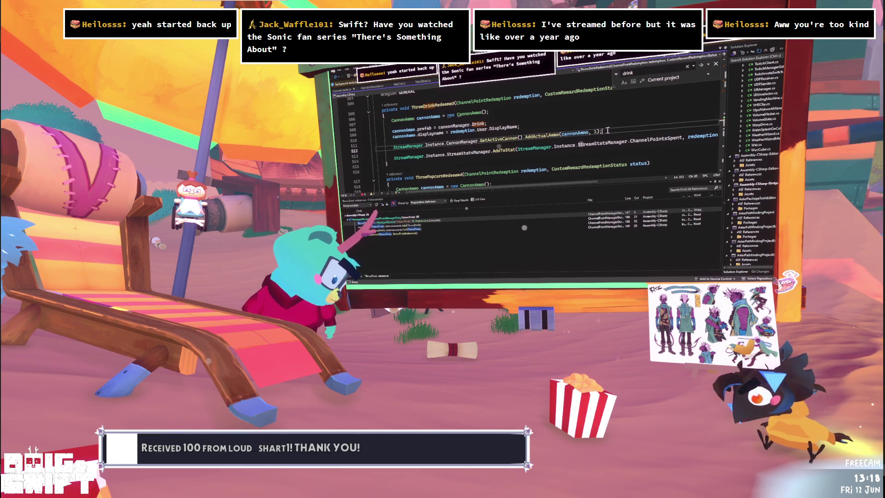
left_click(577, 134)
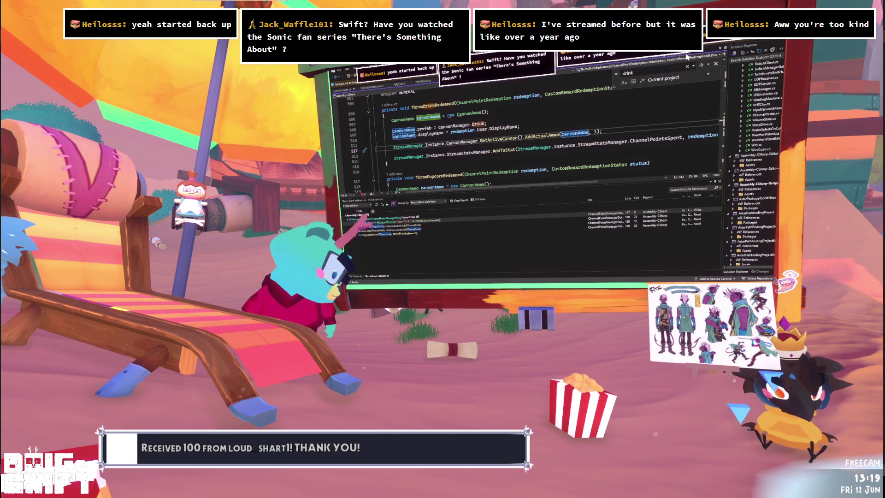
key("alt+Tab")
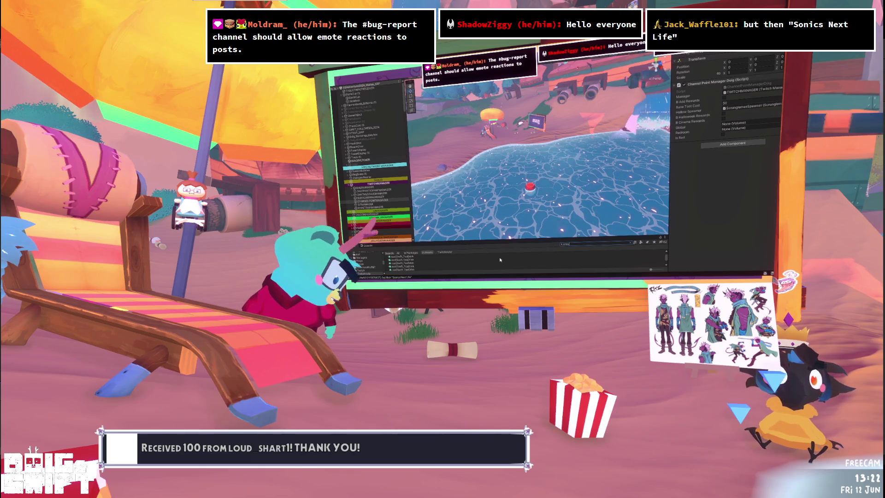
- Orbit and zoom the Scene view around the beach, inspecting a Garbage object and the Wet-script object
left_click_drag(424, 241, 424, 178)
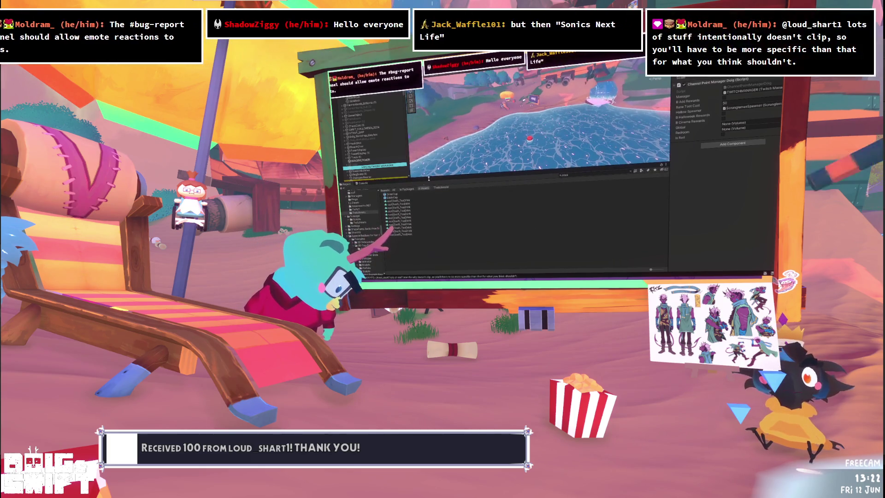
left_click_drag(458, 148, 530, 119)
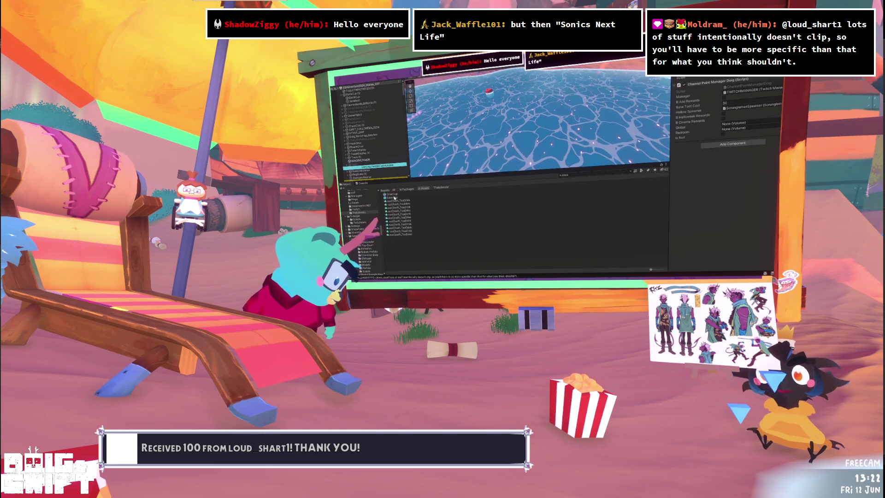
left_click(544, 122)
scroll(564, 114, "down", 10)
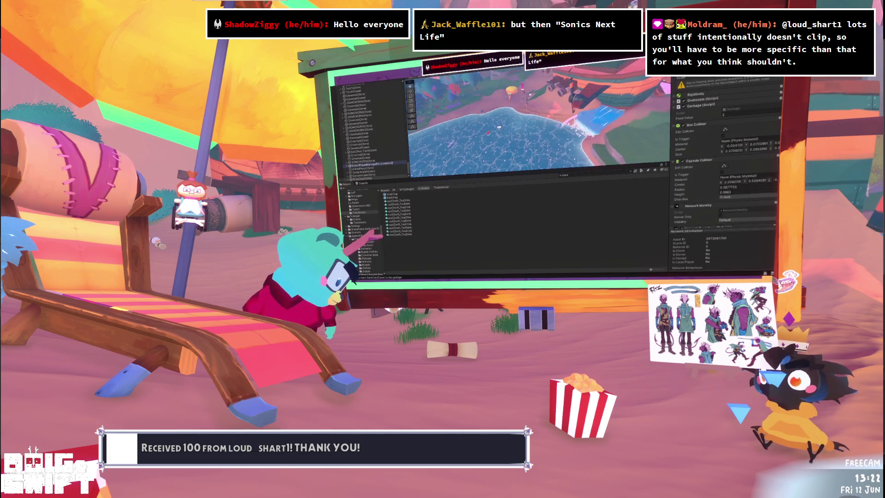
left_click_drag(610, 119, 549, 126)
scroll(492, 128, "up", 5)
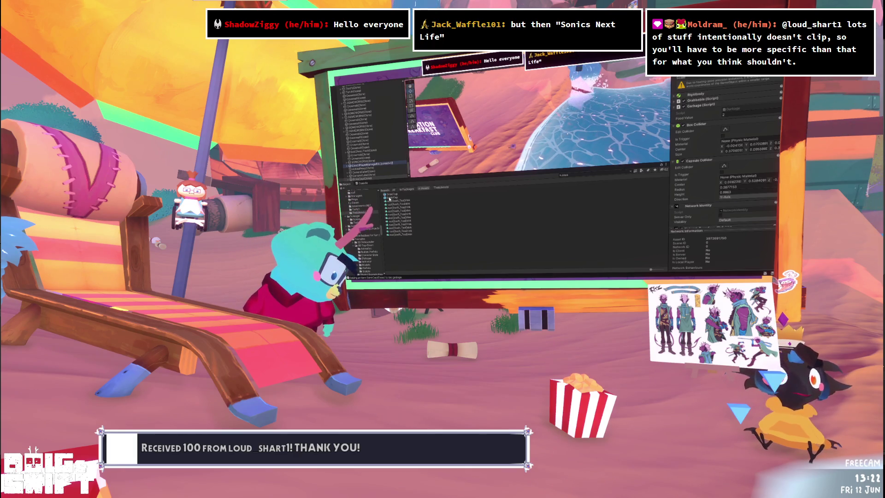
left_click(513, 131)
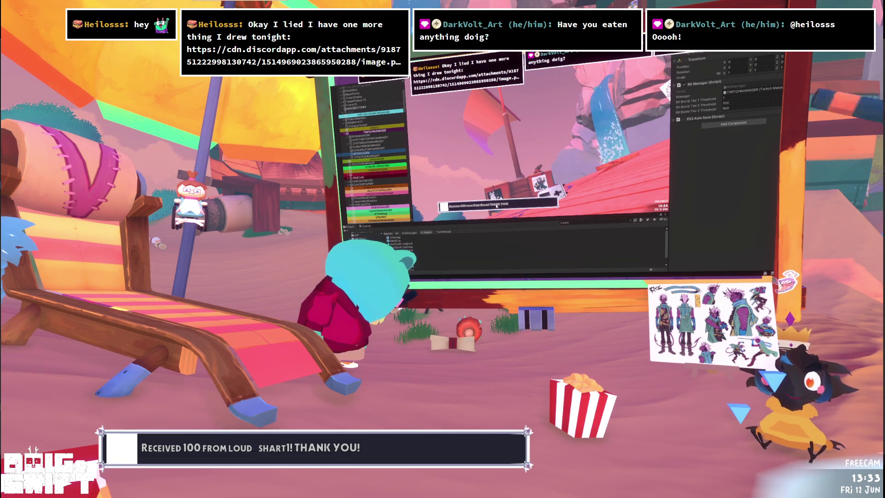
- Show the Console and open the event log's message entry in its script
left_click(364, 227)
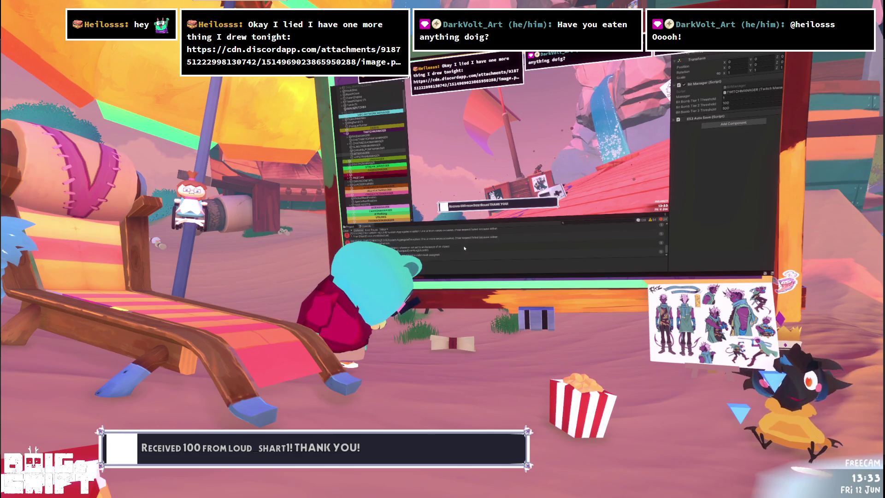
left_click(408, 248)
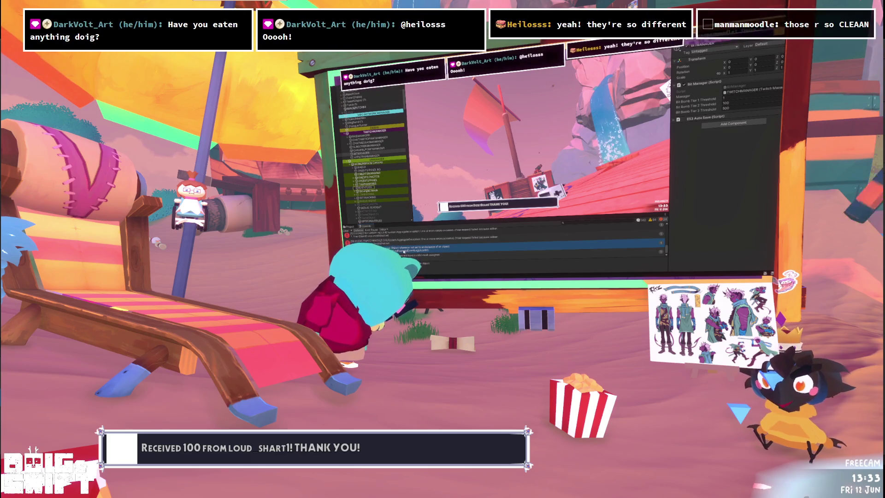
double_click(403, 251)
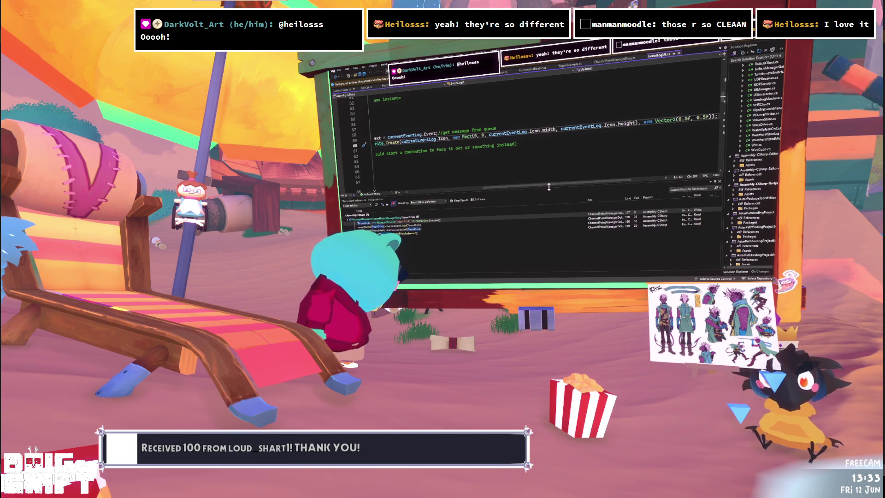
- Scroll through the event log's dequeue-and-destroy code, then return to Unity
mouse_move(551, 188)
left_mouse_down()
mouse_move(618, 185)
mouse_move(457, 188)
left_mouse_up()
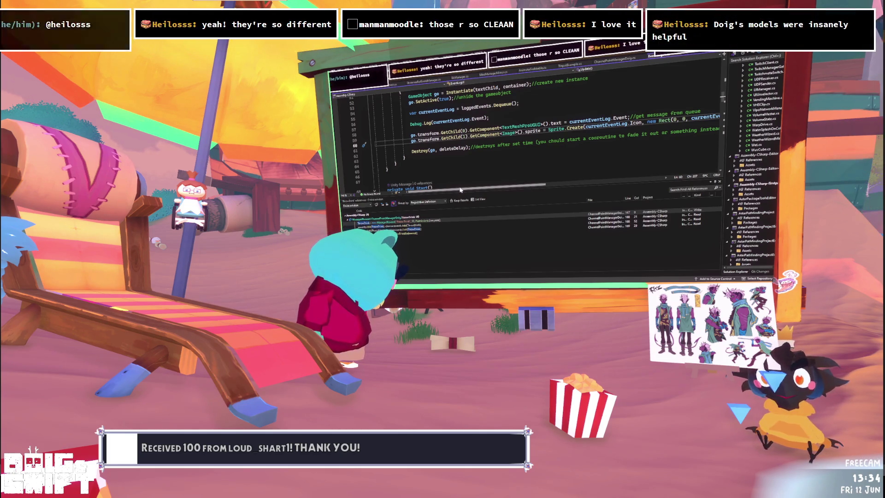
mouse_move(469, 188)
left_mouse_down()
mouse_move(605, 184)
mouse_move(469, 182)
mouse_move(482, 180)
left_mouse_up()
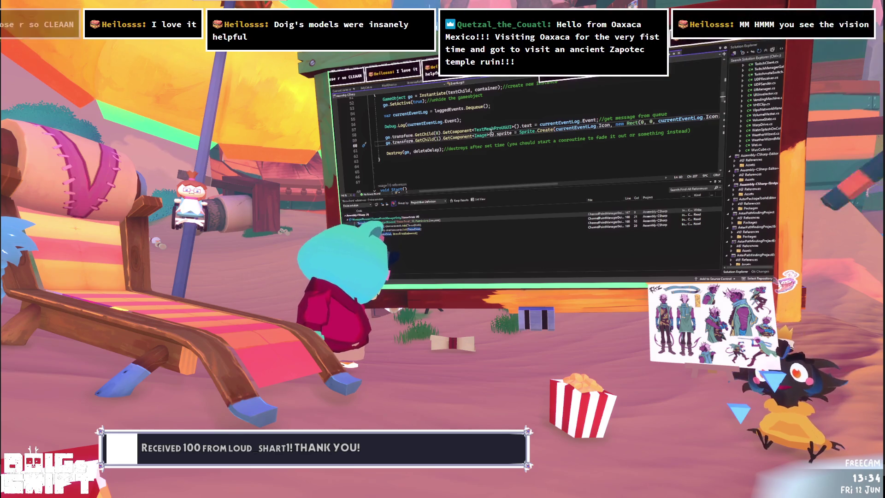
mouse_move(497, 191)
left_mouse_down()
mouse_move(472, 187)
mouse_move(607, 175)
mouse_move(459, 172)
left_mouse_up()
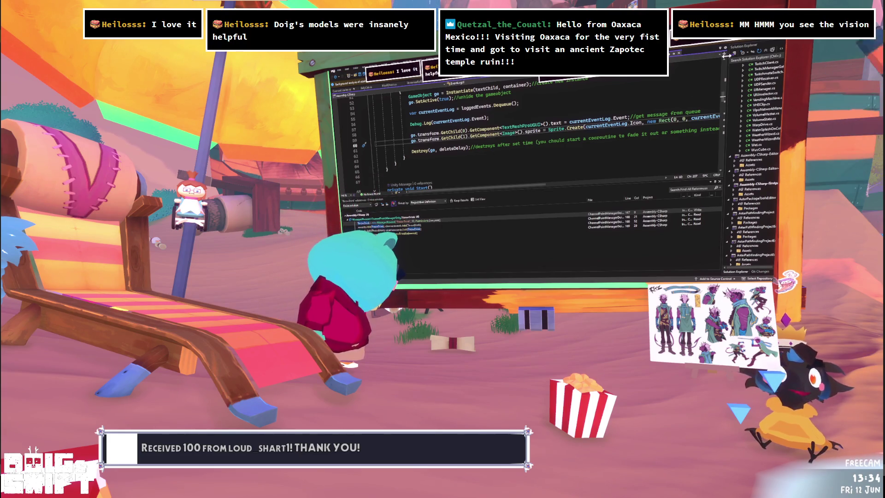
left_click_drag(598, 185, 456, 184)
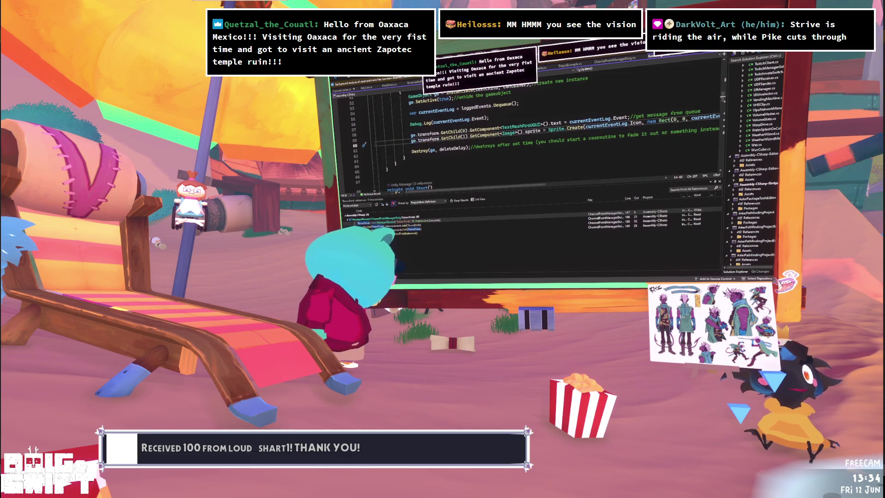
key("alt+Tab")
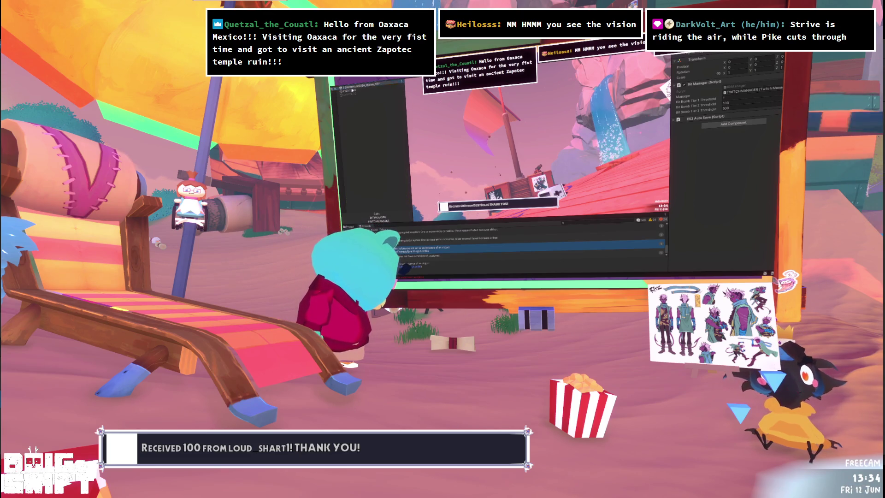
- Select the EventLog object and scroll down to its Event Log UI icon sprite list
left_click(350, 91)
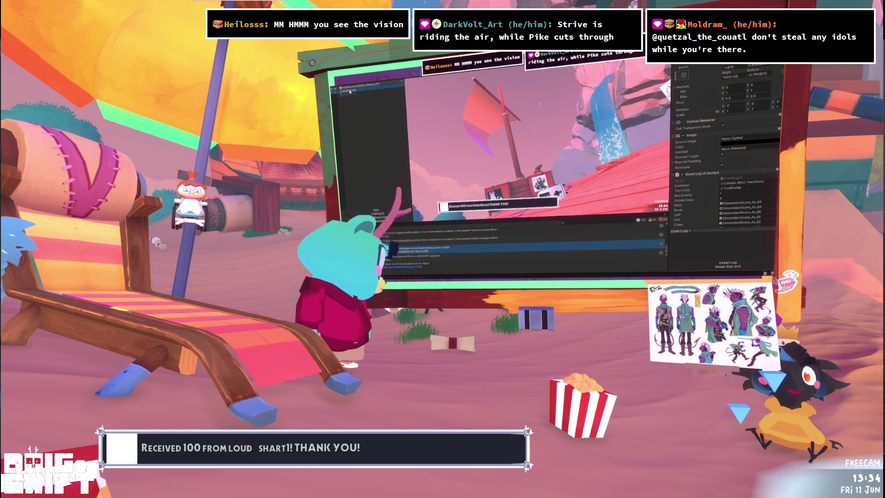
scroll(733, 123, "down", 3)
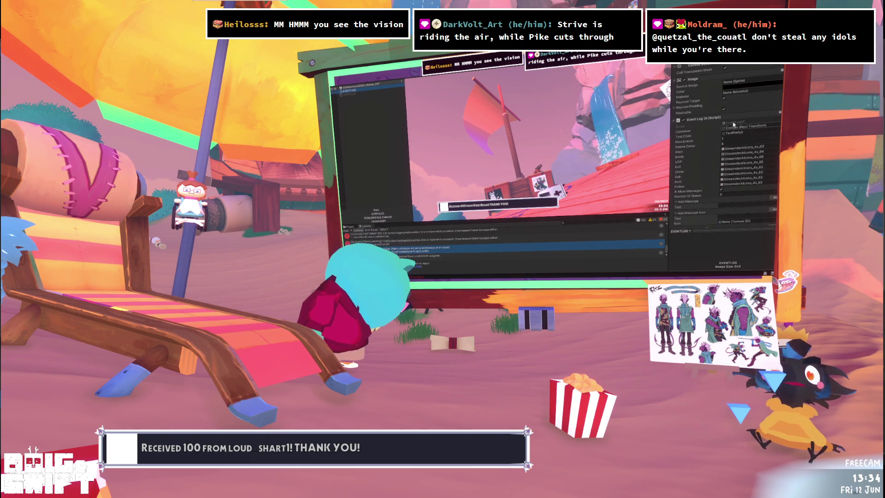
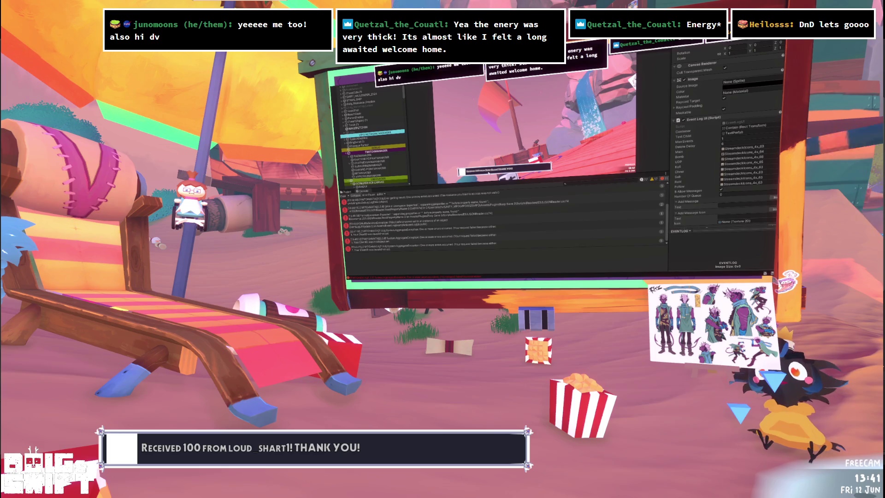
- Review the selected console error's stack trace, then enter Play mode with Ctrl+P to relaunch the game
left_click(432, 223)
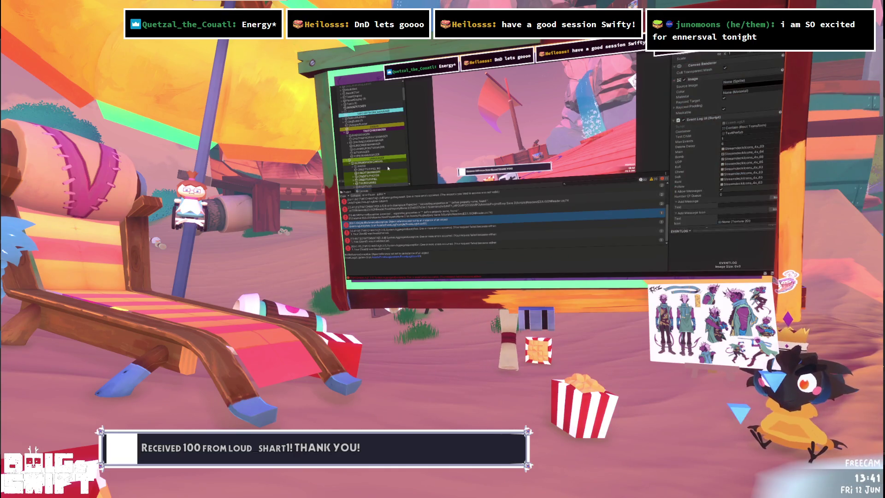
scroll(384, 144, "down", 5)
scroll(385, 144, "up", 3)
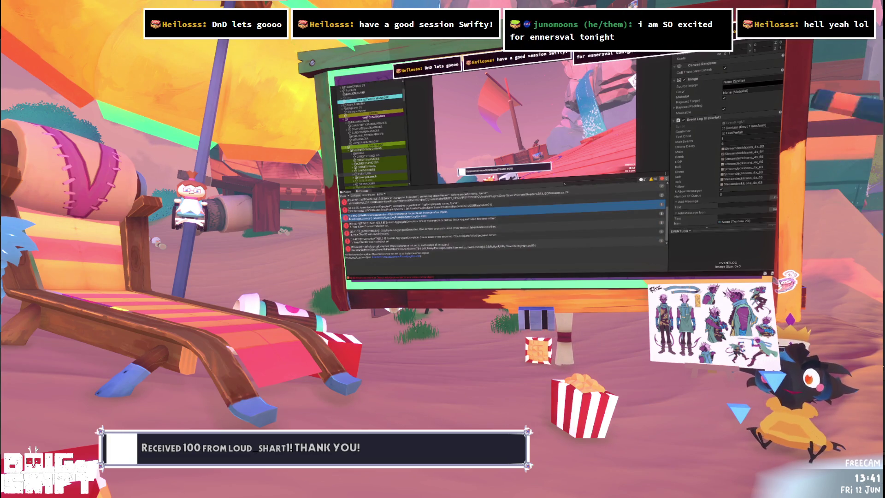
key("ctrl+p")
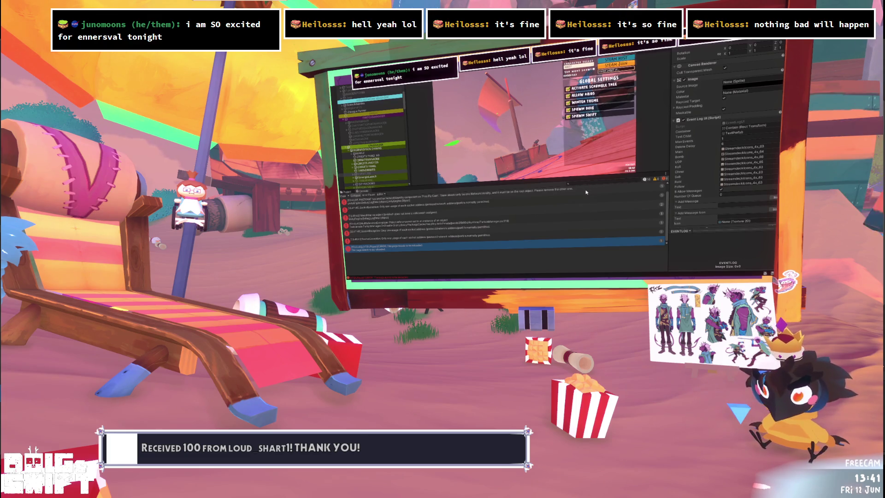
- Leave the host/join menu so the game loads
left_click(610, 60)
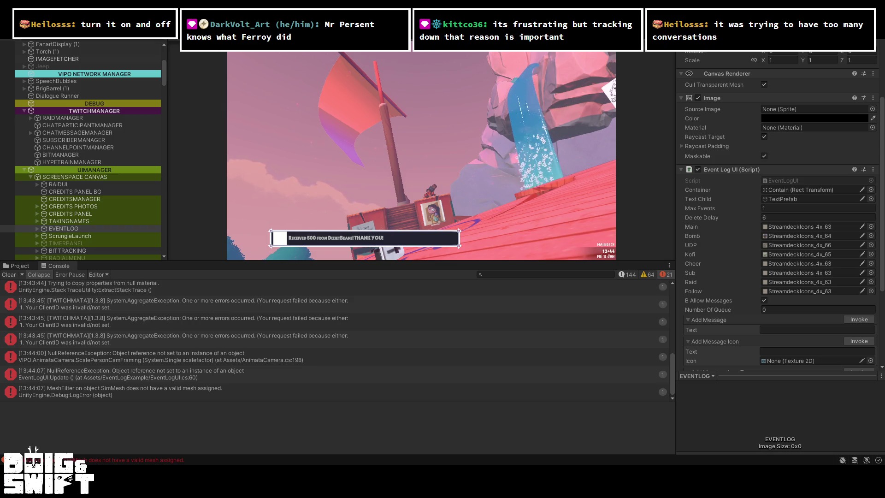
- Duplicate the EventLogUI follow case block (lines 139–141) as a new case below it
key("alt+Tab")
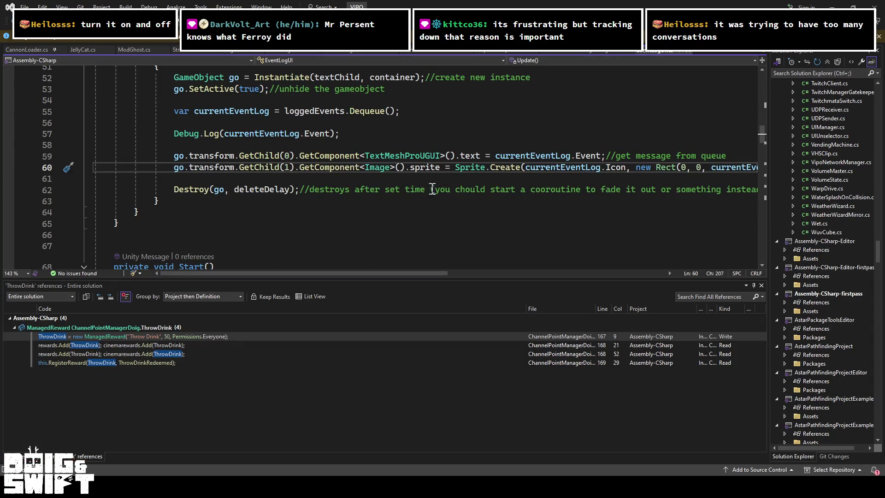
scroll(358, 162, "down", 20)
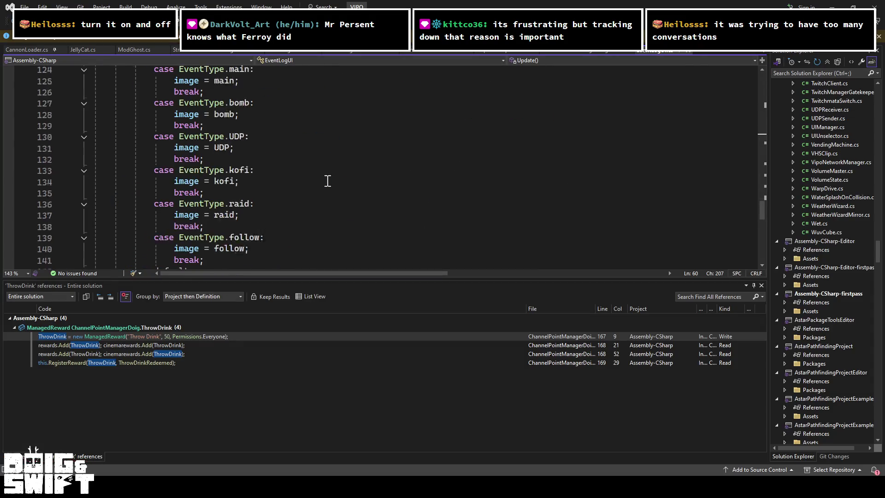
scroll(327, 181, "up", 3)
scroll(327, 180, "down", 3)
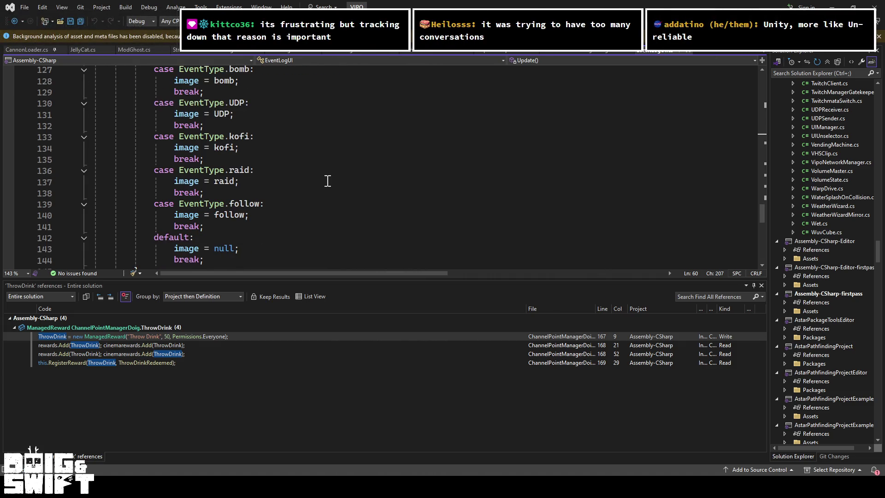
scroll(323, 181, "up", 3)
scroll(323, 181, "down", 3)
scroll(323, 181, "down", 1)
left_click_drag(204, 192, 13, 176)
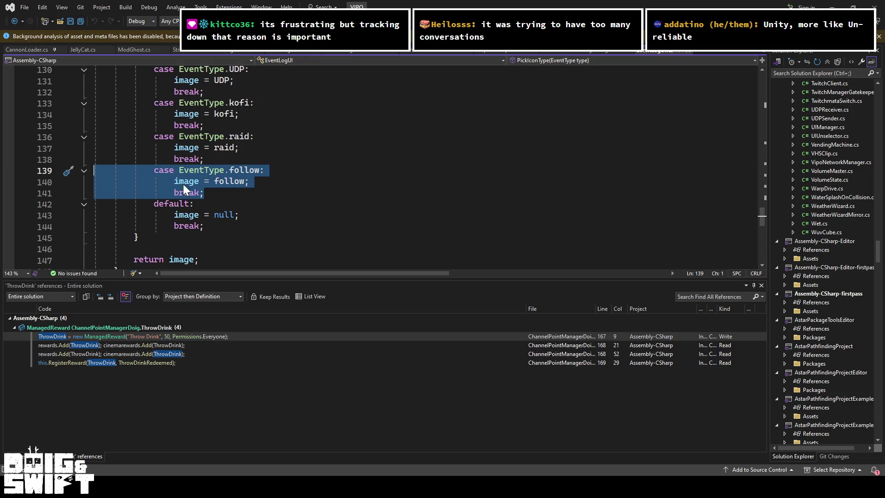
key("ctrl+c")
left_click(203, 192)
key("Return")
key("ctrl+v")
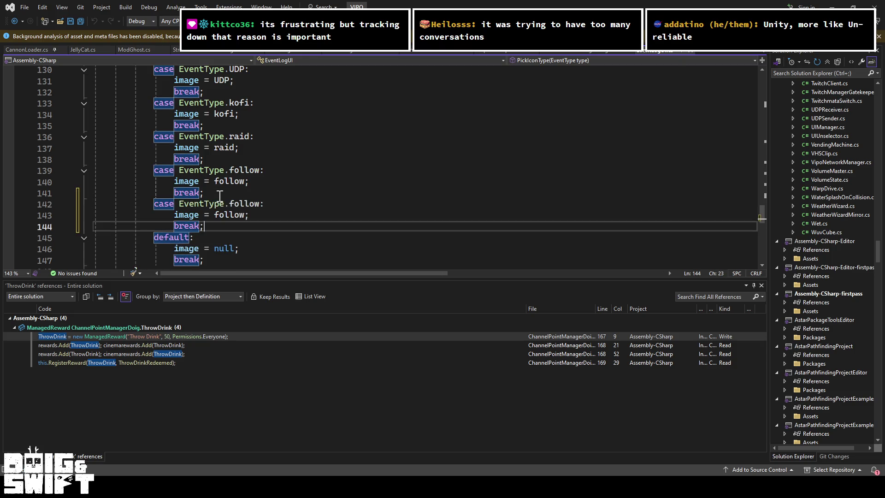
- Rename the new case and its image from follow to cheer, then return to Unity
double_click(243, 203)
type("cheer")
left_click(228, 215)
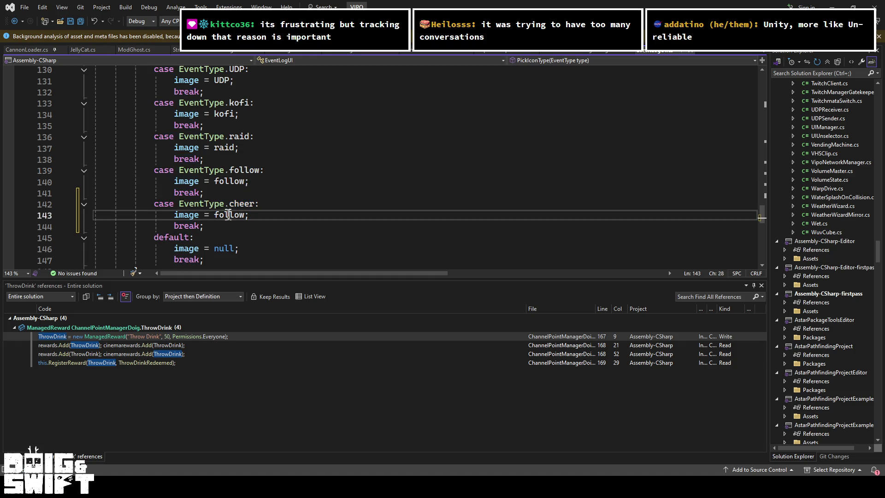
double_click(228, 216)
type("cheer")
left_click(261, 183)
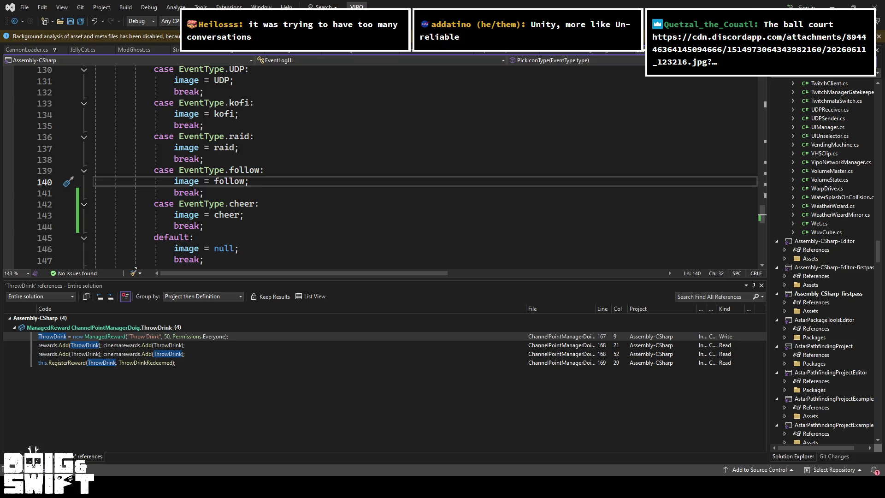
key("alt+Tab")
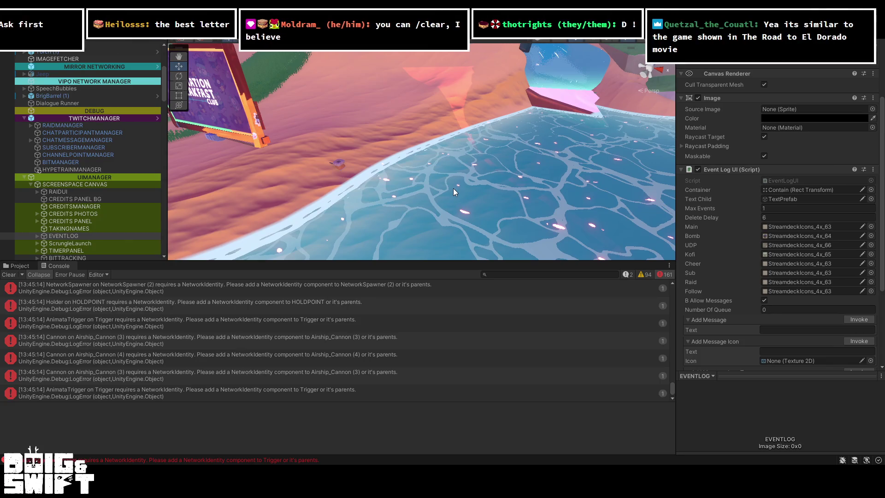
key("ctrl+p")
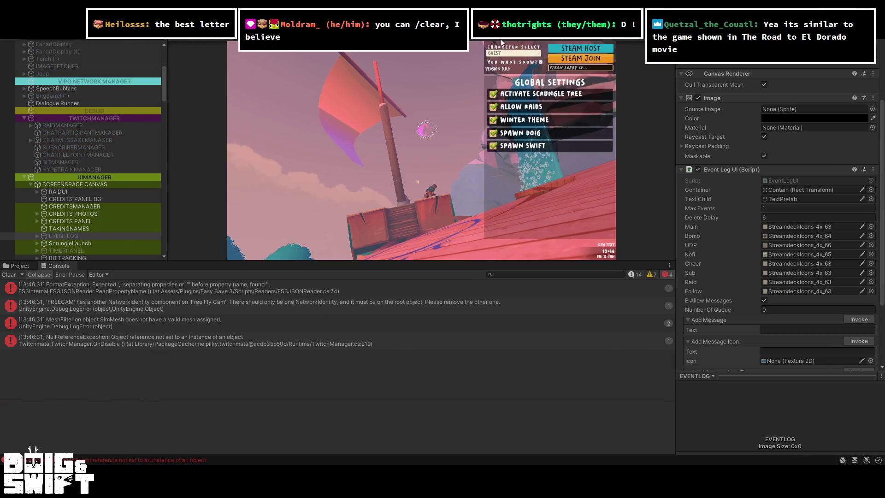
left_click(551, 50)
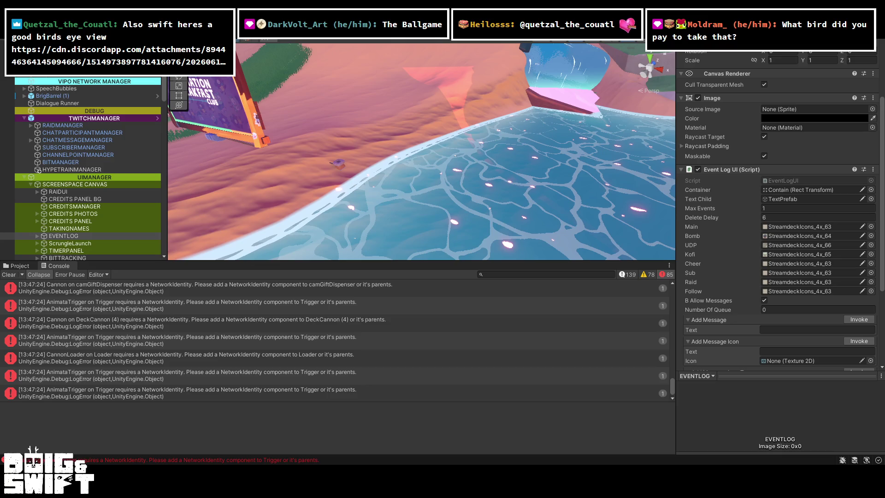
- Keep the game running until a 100-bit cheer thank-you message appears in the event log
scroll(853, 52, "up", 5)
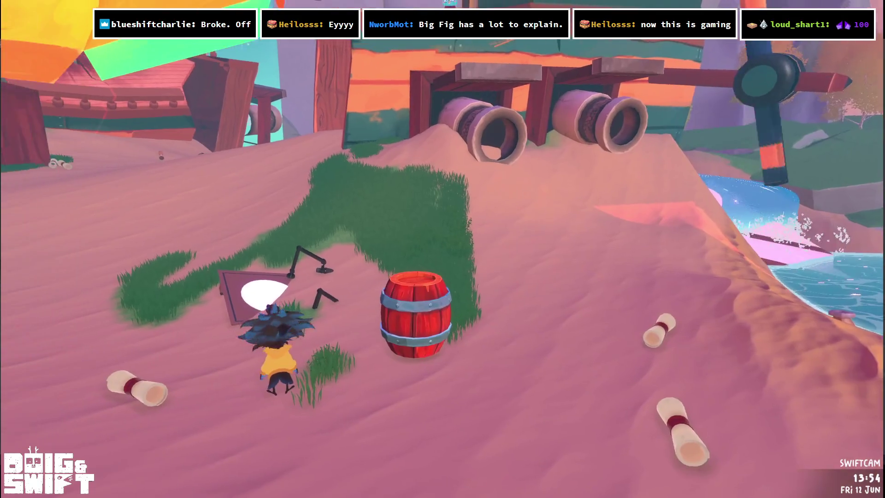
- Run past the barrel into the lake, swim right then left, and head back toward shore
key("d")
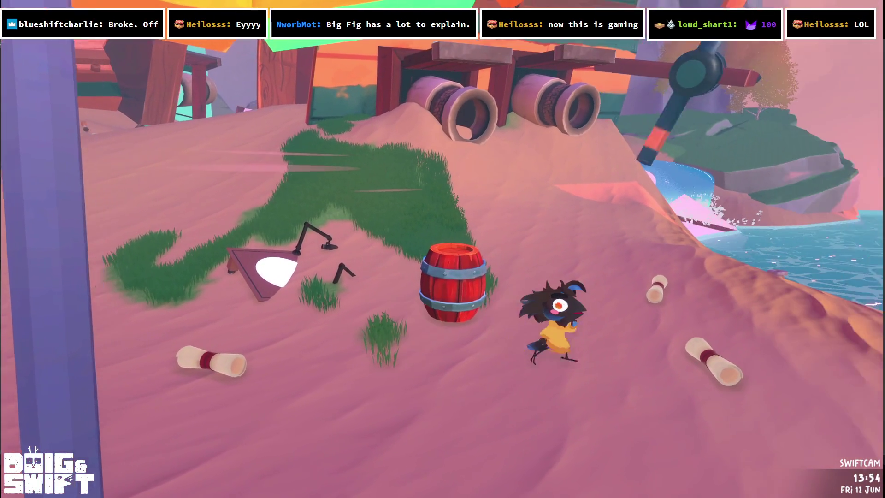
key("d")
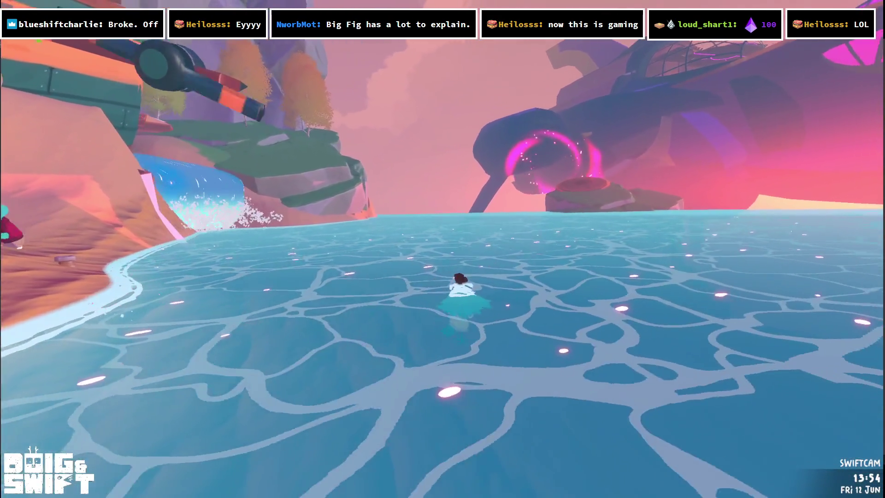
key("d")
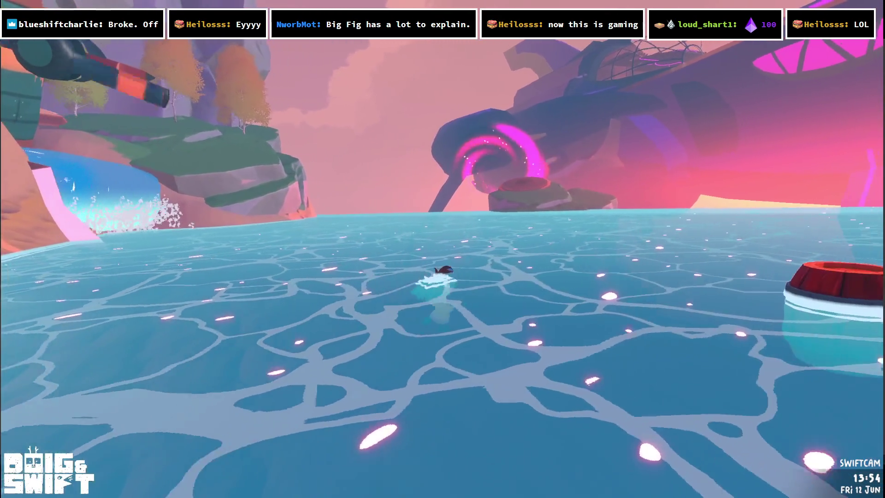
key("d")
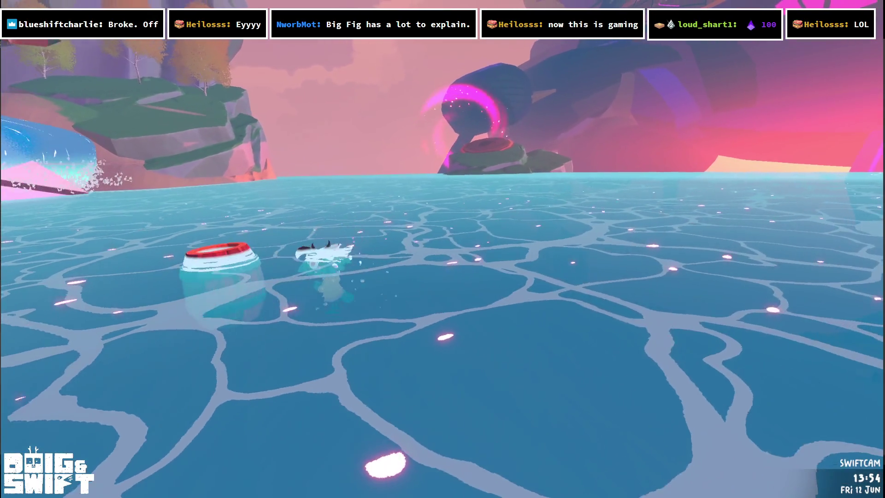
key("a")
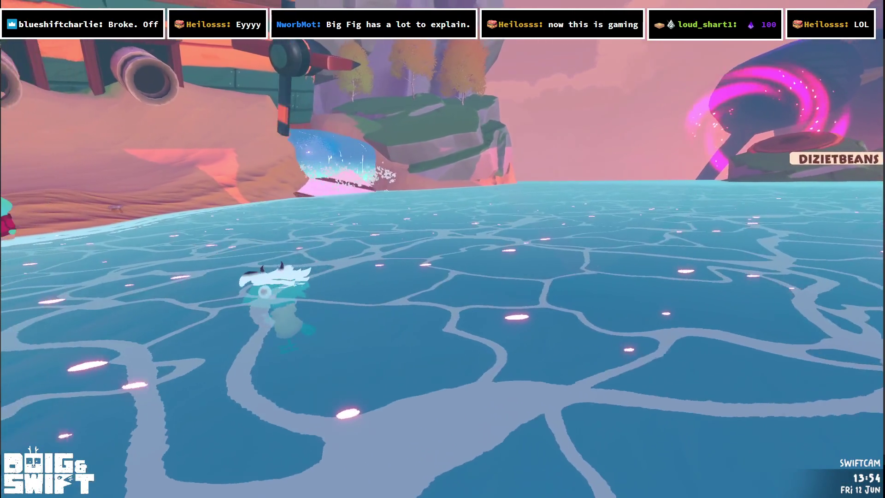
key("a")
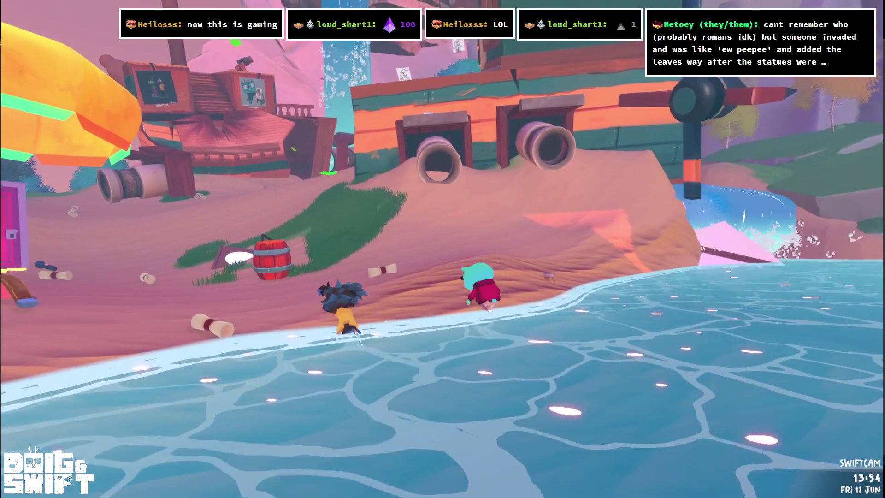
key("s")
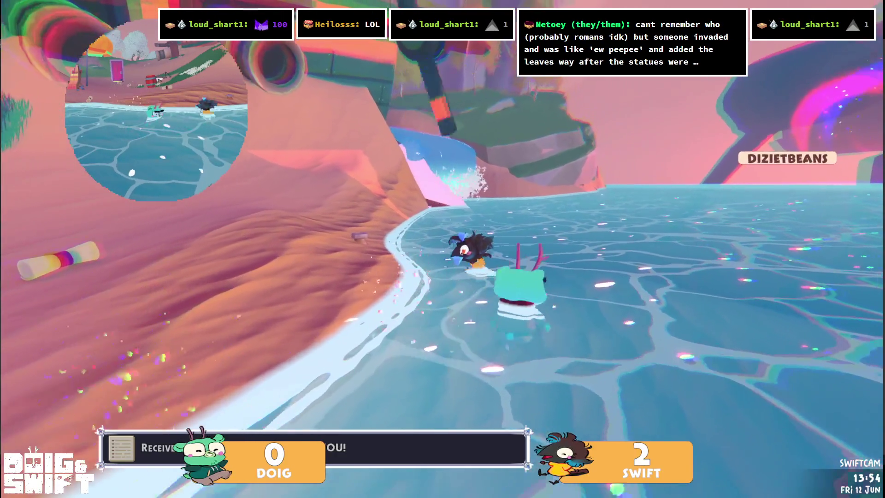
- Swim left to the shore and climb the sandy slope beside the pipes
key("a")
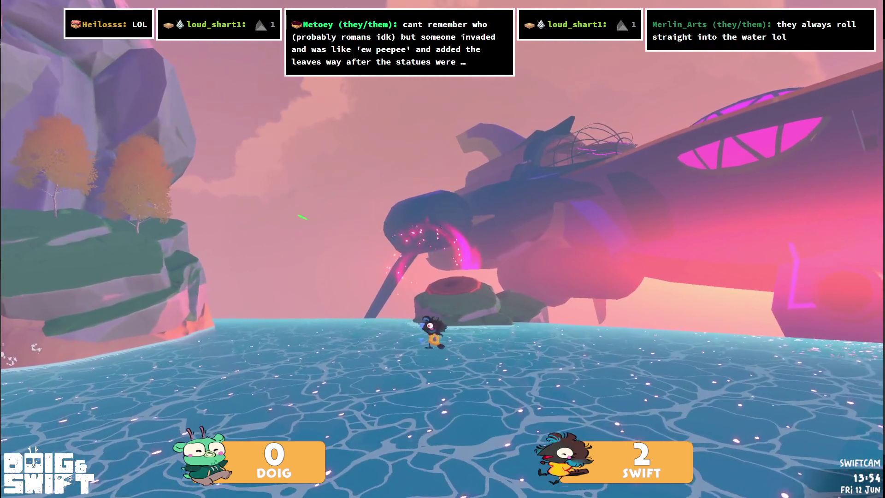
key("a")
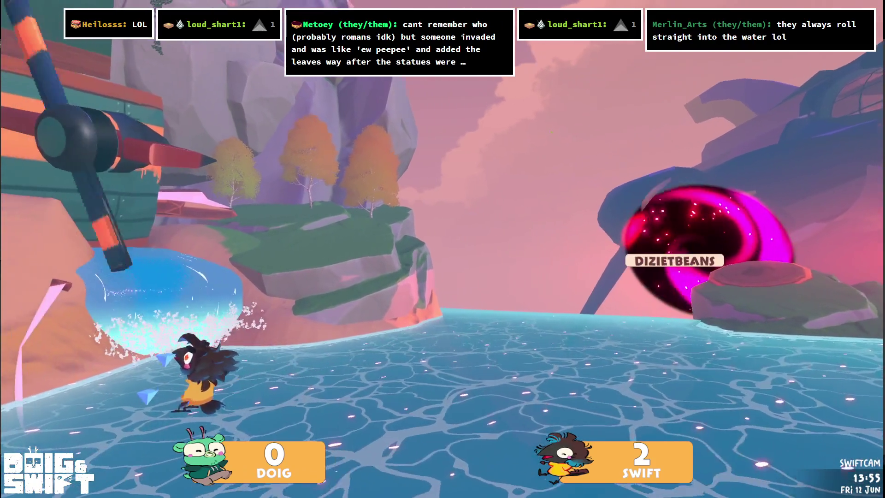
key("a")
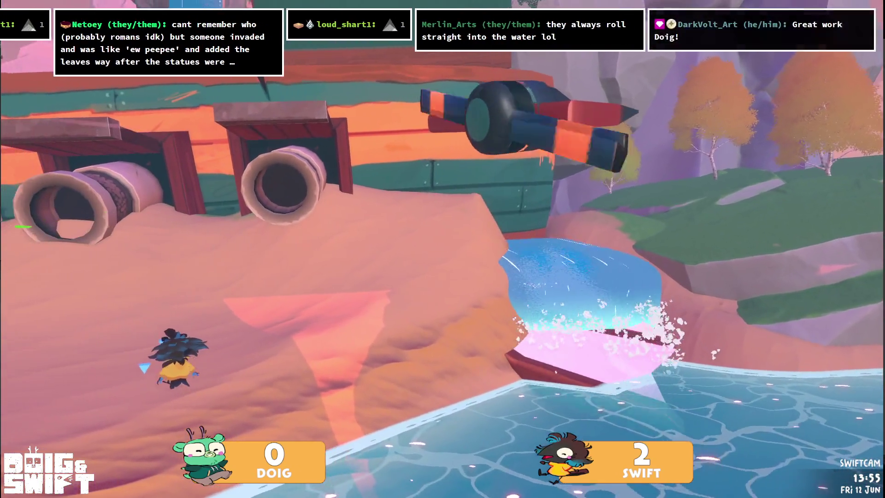